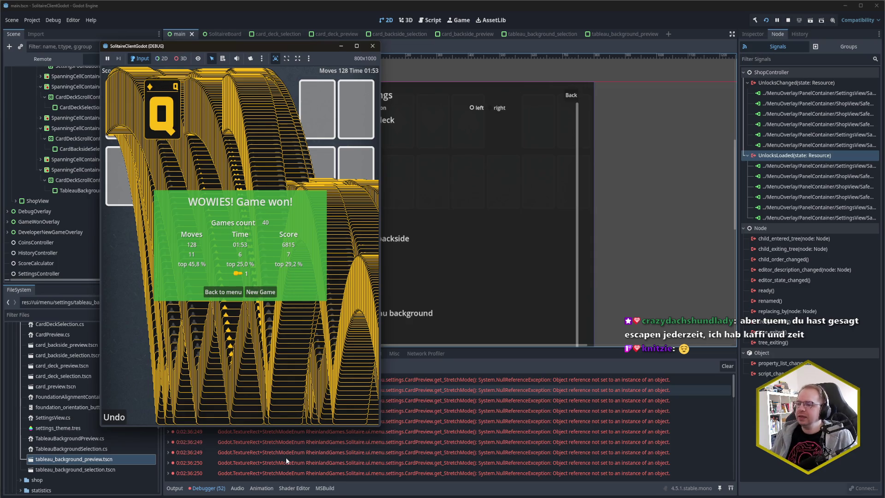
Close the won game window, check the StretchMode null-reference errors, and switch to the code editor.
click(373, 47)
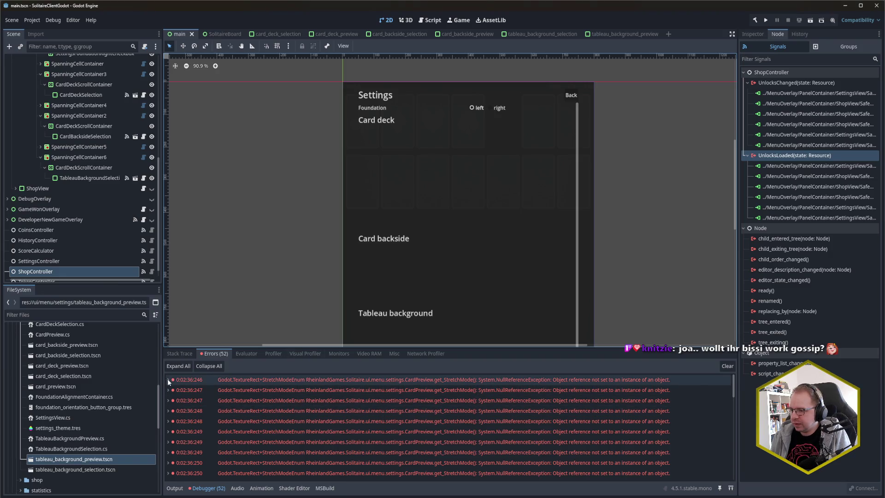
mouse_move(169, 382)
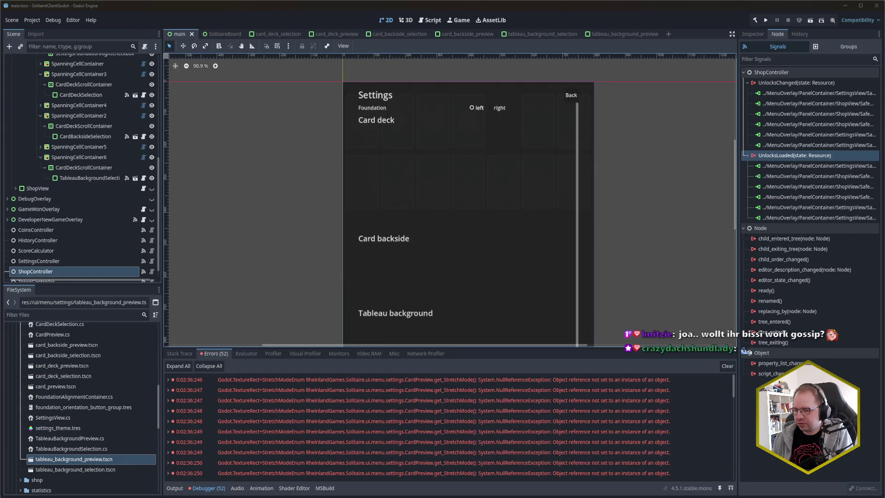
key(alt+Tab)
click(620, 184)
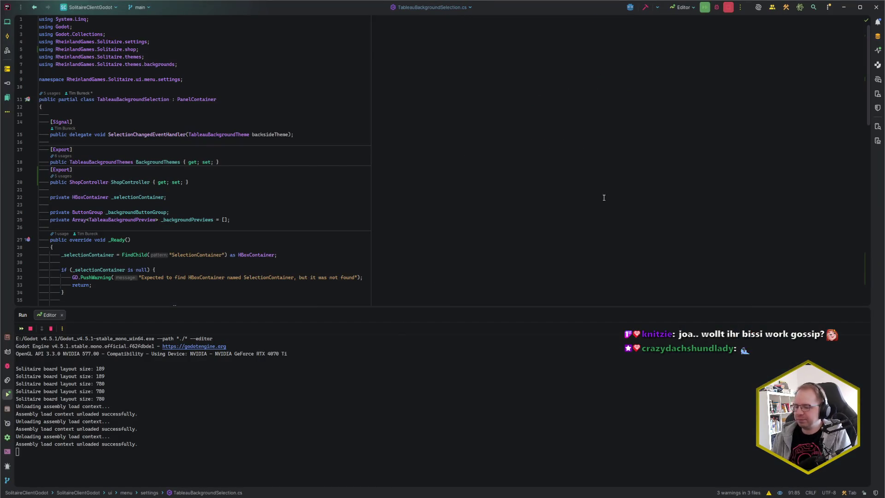
Open CardPreview.cs and jump to line 32.
key(ctrl+e)
text(CardPre)
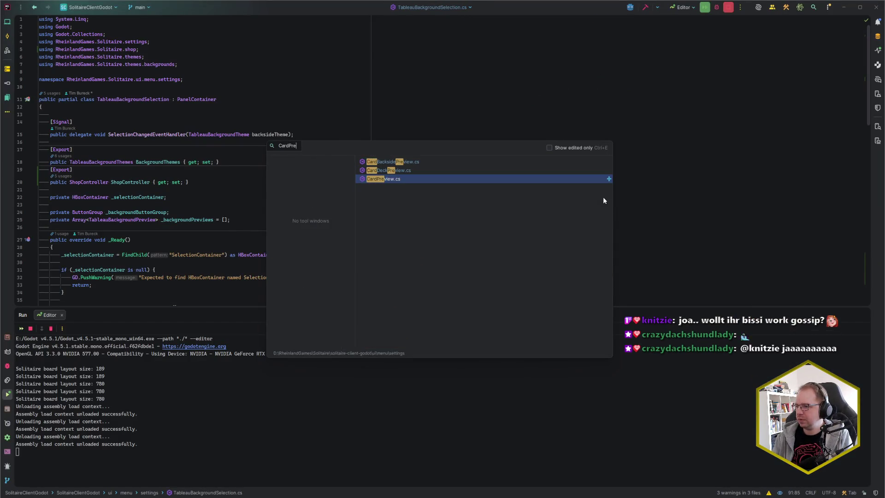
key(Return)
key(ctrl+g)
text(32)
key(Return)
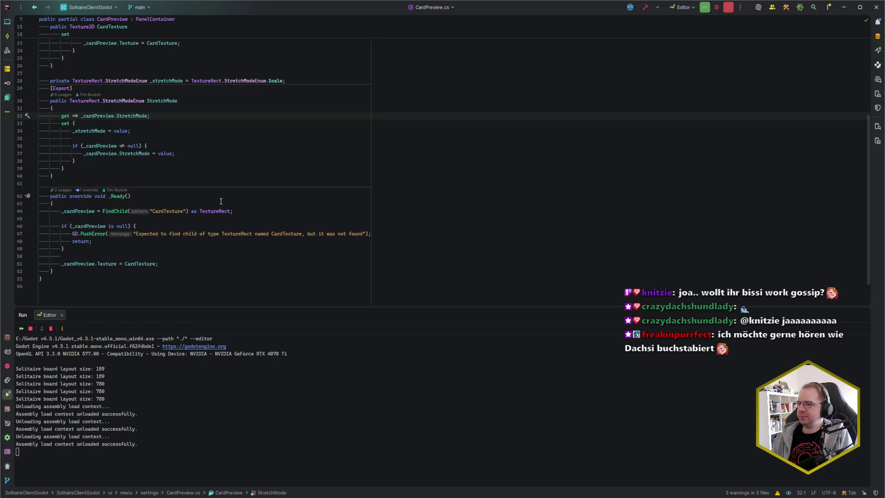
Replace the getter's _cardPreview.StretchMode return expression with _stretchMode.
scroll(221, 201, up, 1)
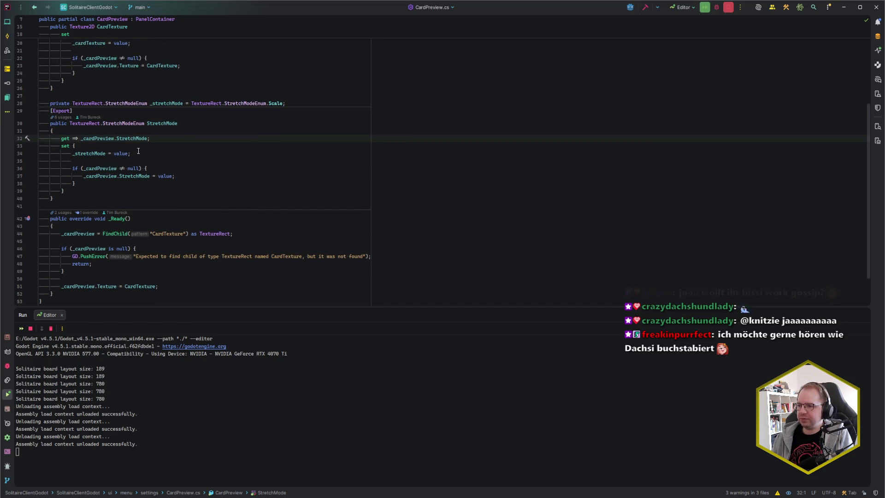
scroll(144, 160, up, 2)
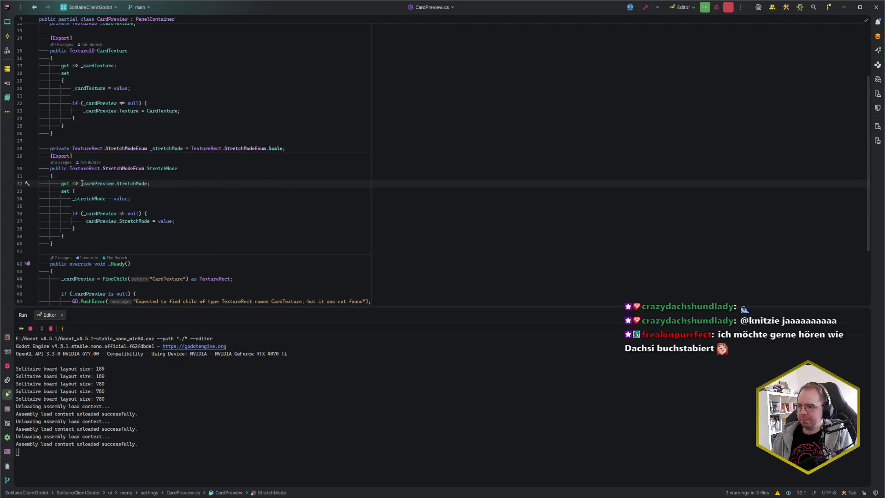
drag(83, 183, 149, 183)
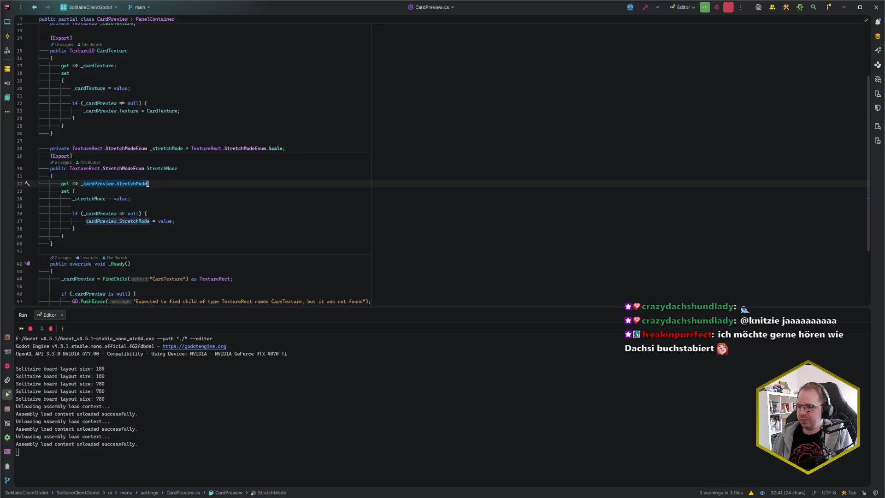
text(_s;)
key(Return)
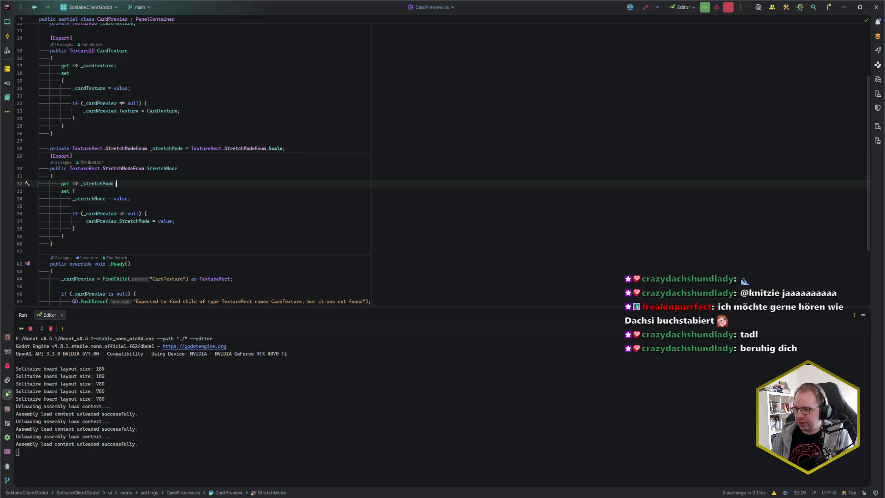
Check the pause.txt notes, reopen CardPreview.cs, and switch back to Godot.
key(ctrl+e)
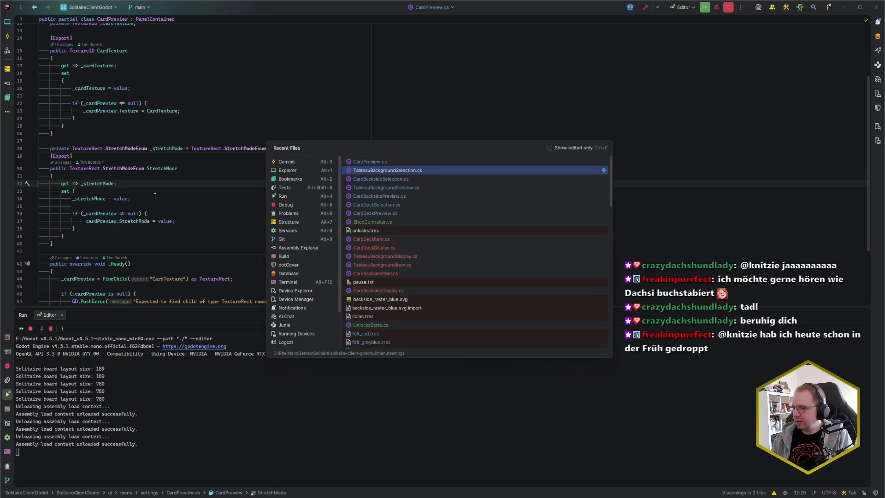
text(pause)
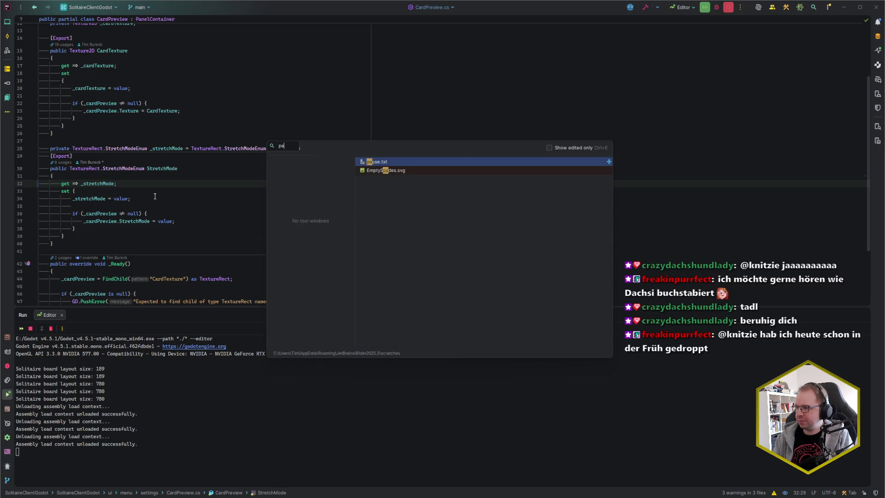
key(Return)
key(ctrl+w)
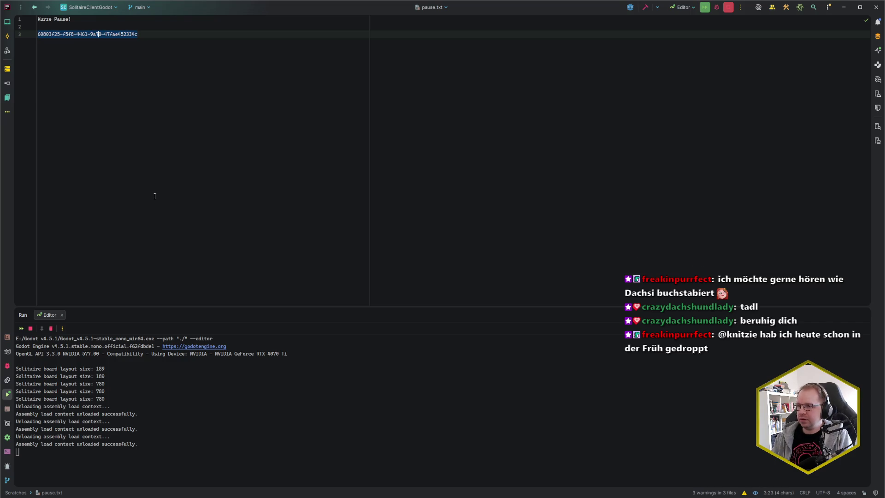
key(ctrl+e)
key(Return)
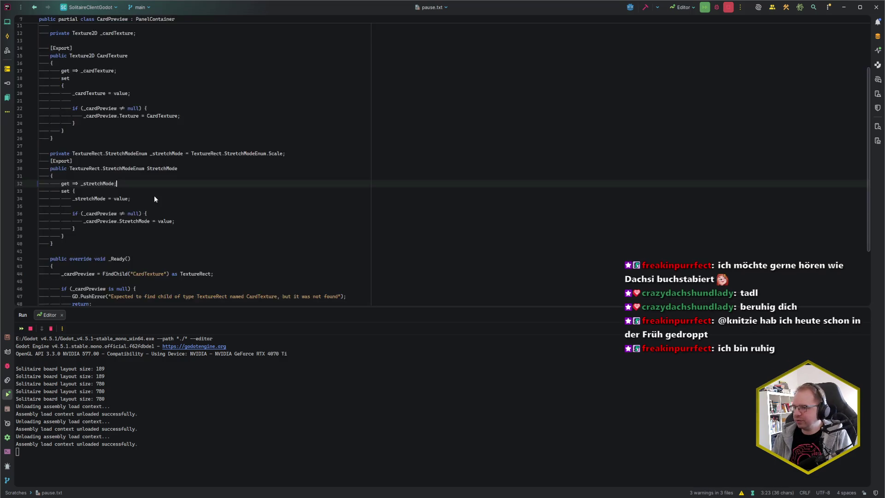
key(alt+Tab)
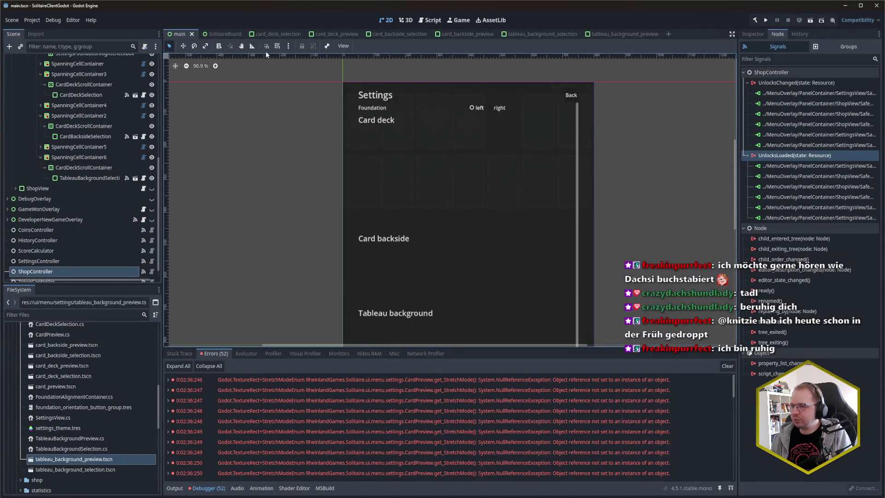
Build and run the game once, then close its window.
key(F5)
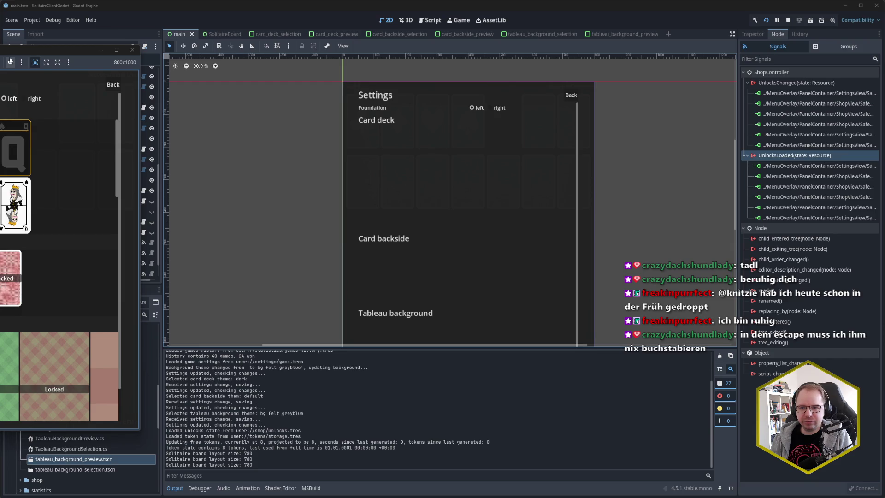
drag(13, 54, 345, 58)
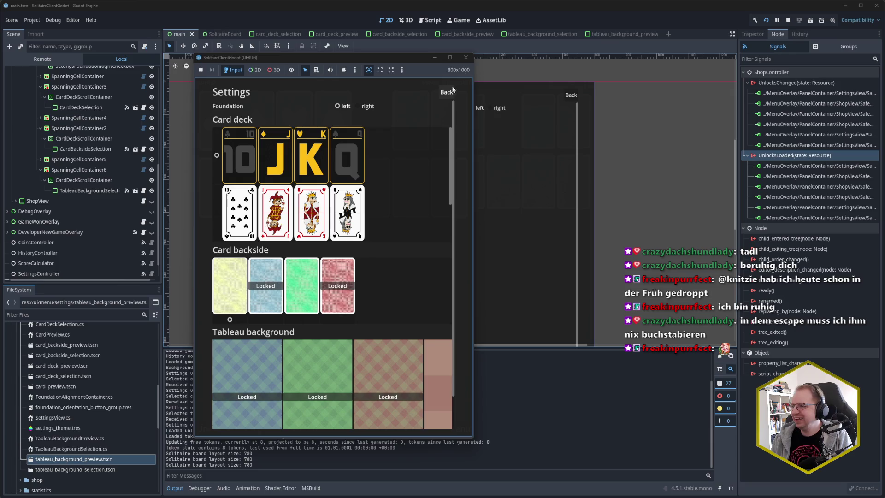
click(466, 58)
Hide SettingsView, show MainMenuView in the Scene dock, then save and rerun the game.
scroll(106, 168, up, 5)
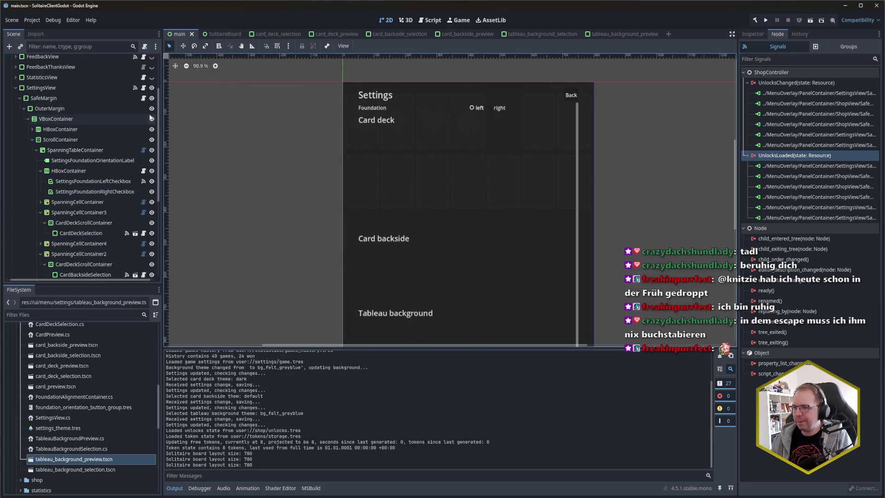
click(151, 88)
scroll(154, 121, up, 5)
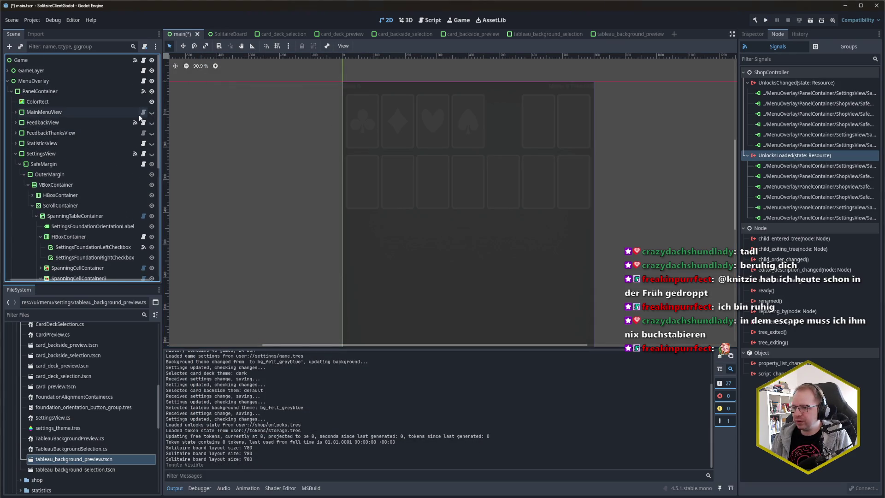
click(152, 112)
click(15, 154)
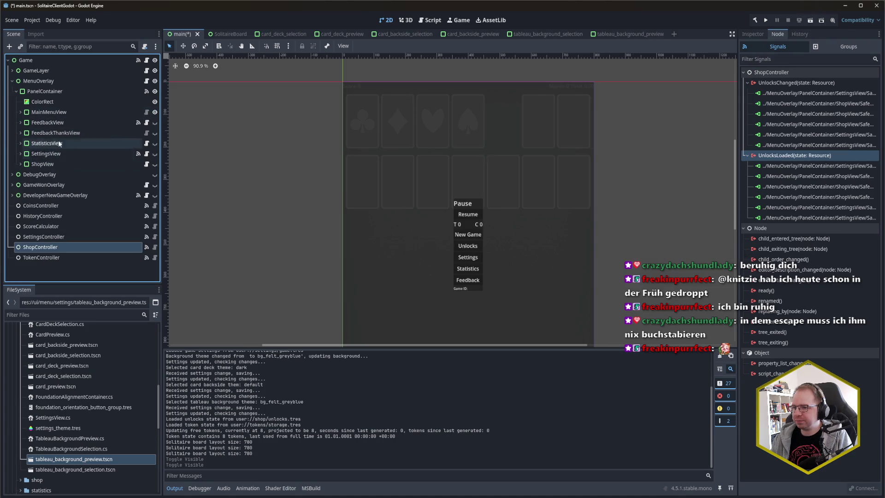
key(F5)
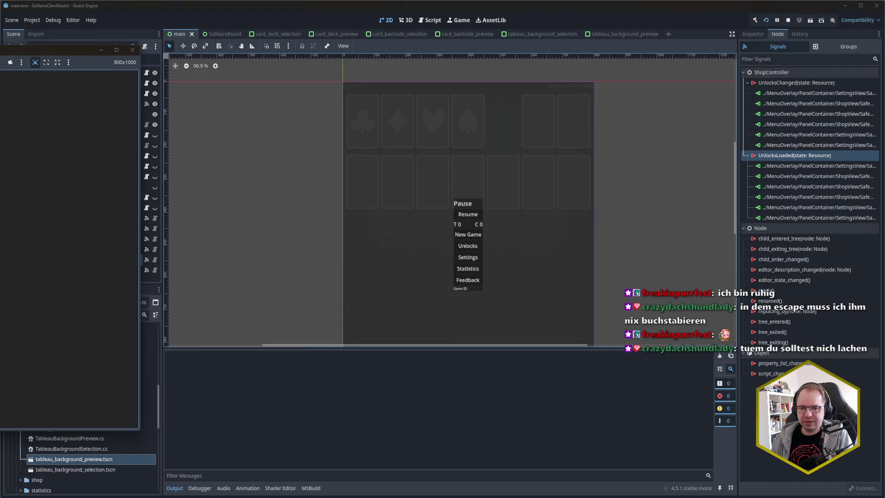
Drag the relaunched game window to the middle of the screen at full size.
drag(275, 56, 320, 62)
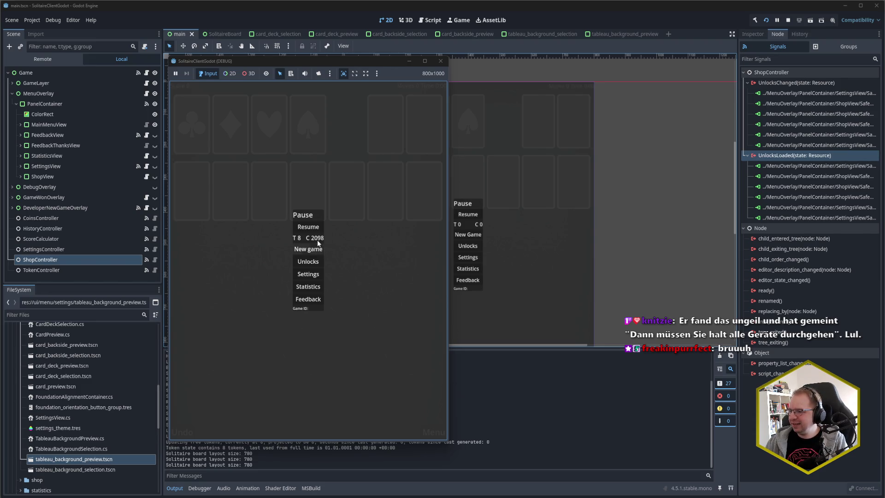
Close the pause menu and deal a new game from a pasted game ID.
click(319, 245)
key(F3)
key(ctrl+v)
click(344, 261)
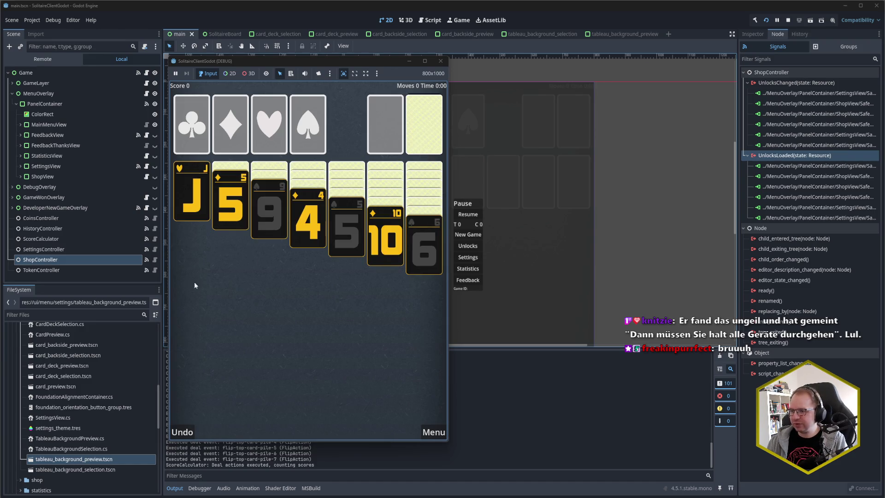
Make the opening tableau moves and send A♥ and the diamonds A–4 to foundations.
click(306, 225)
click(270, 215)
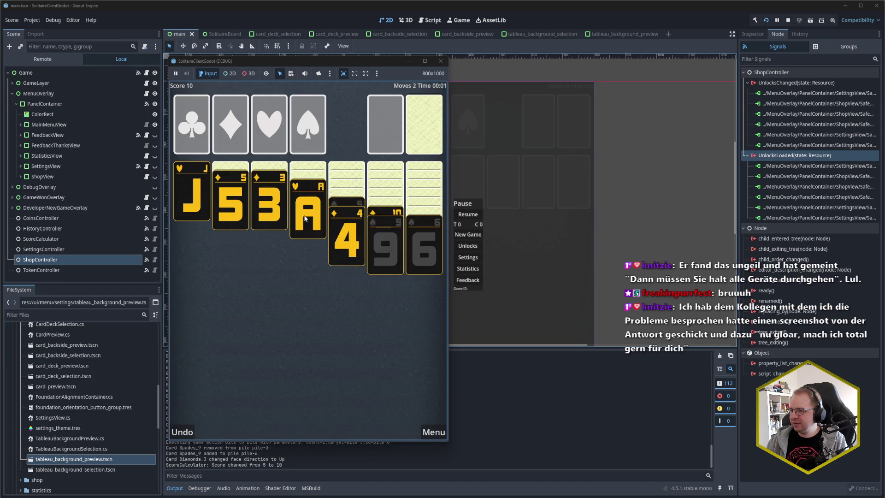
click(308, 207)
click(246, 216)
click(191, 203)
click(397, 216)
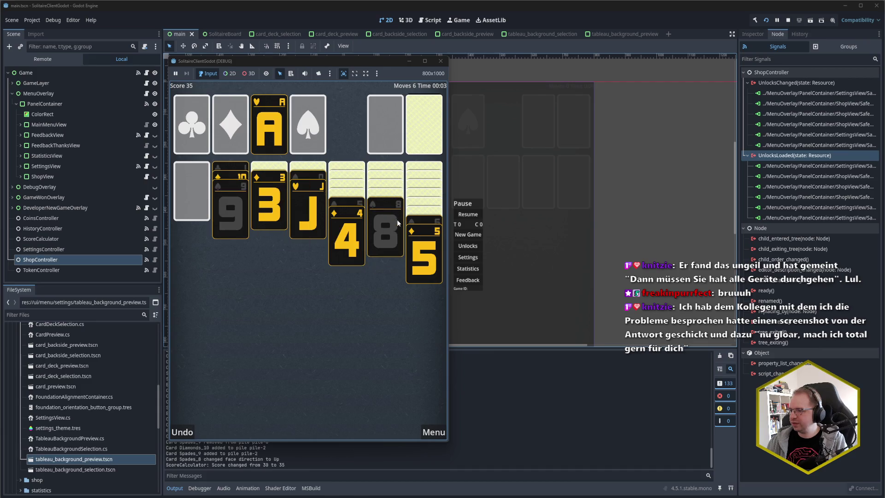
click(423, 132)
click(400, 134)
click(415, 133)
click(401, 134)
click(270, 203)
click(345, 233)
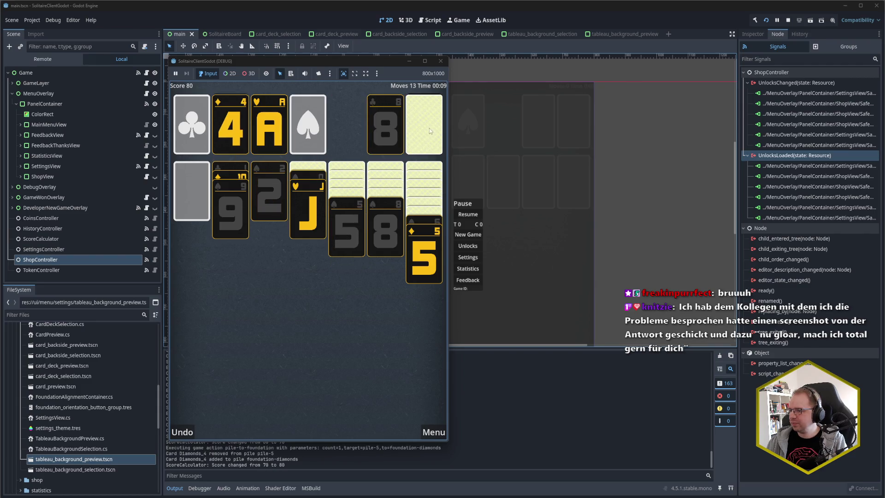
Send 2♥ home, put K♠ in the empty column, and build Q♥ and J♠–10♦–9♠ on it.
click(430, 131)
click(399, 138)
click(421, 129)
click(413, 136)
click(387, 131)
drag(385, 132, 204, 189)
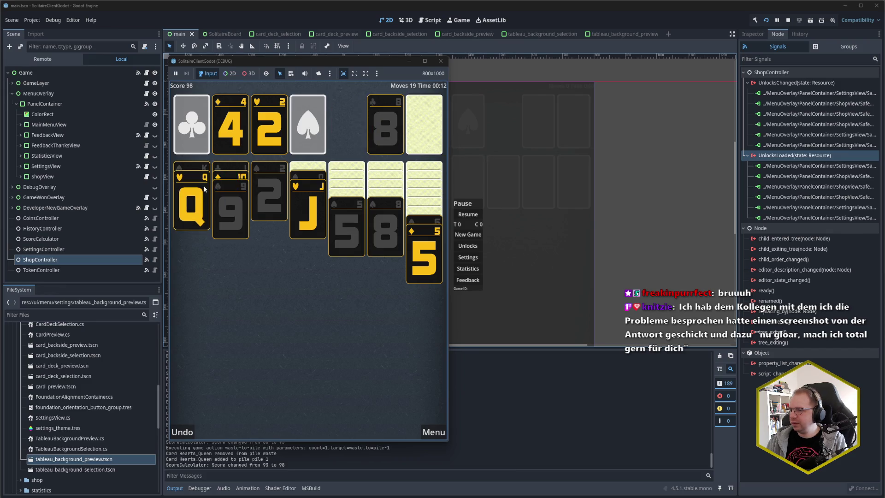
click(227, 168)
Move 10♣ onto J♥, K♥ into column two with the Q♠ run, and 6♠–5♦ onto 7♦.
click(422, 118)
click(420, 131)
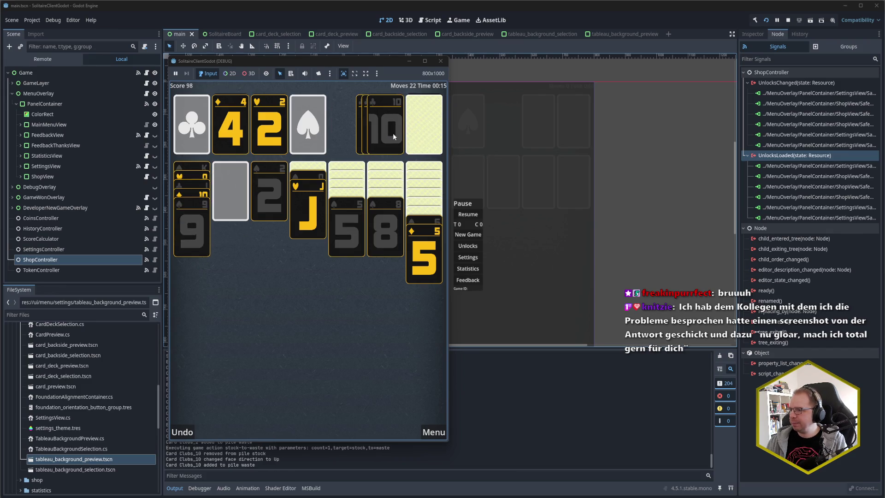
click(394, 132)
click(407, 134)
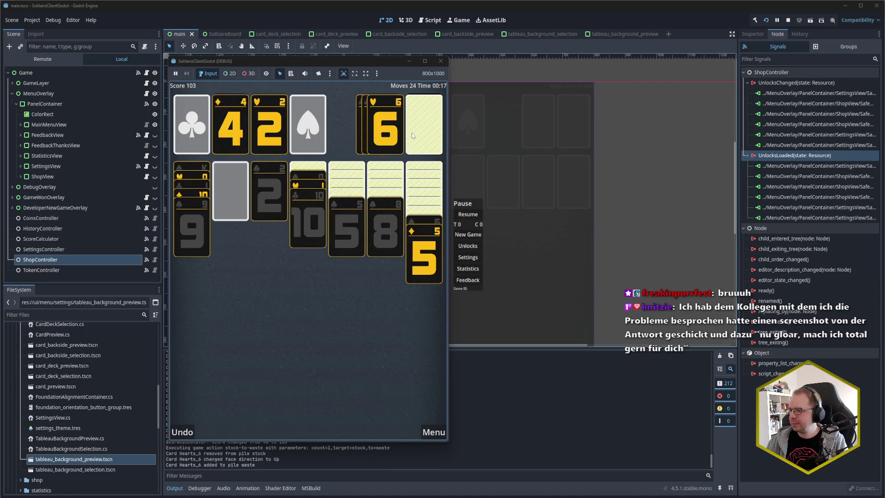
click(411, 135)
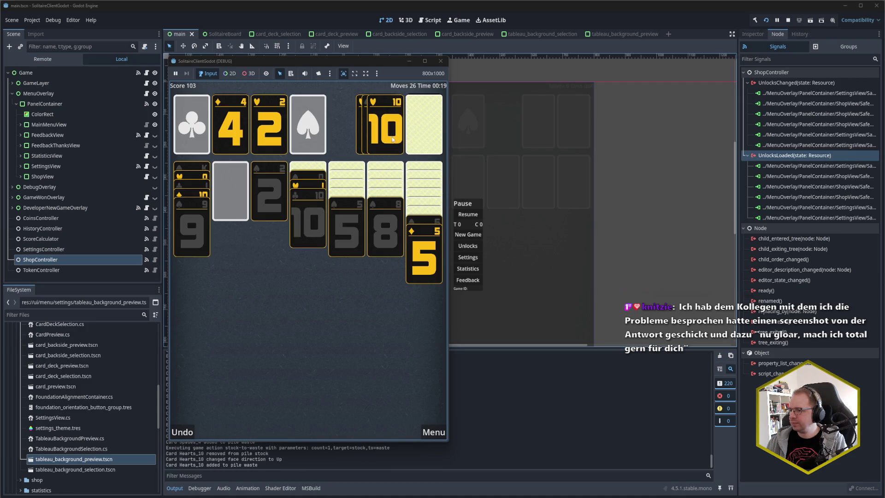
click(408, 134)
click(391, 135)
click(391, 134)
click(308, 178)
click(308, 193)
click(423, 222)
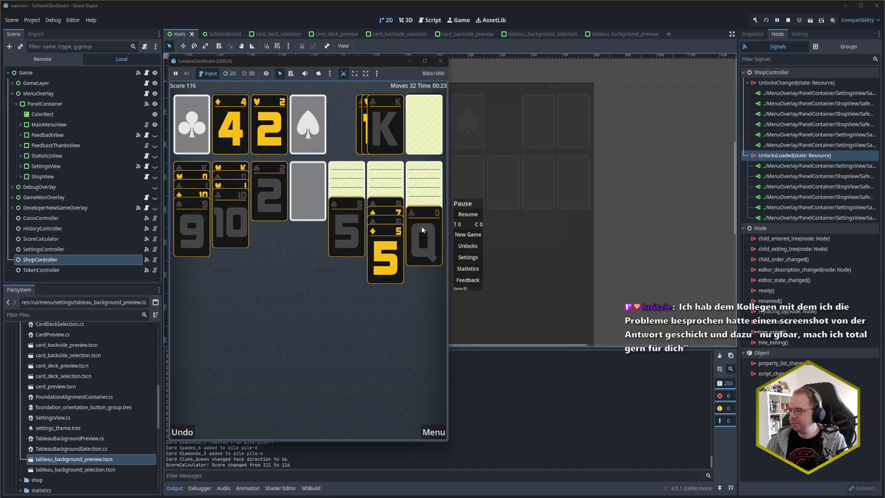
Place J♦ and 8♦, move K♠ to column four, and send A♠ and 2♠ to foundations.
click(425, 135)
click(422, 130)
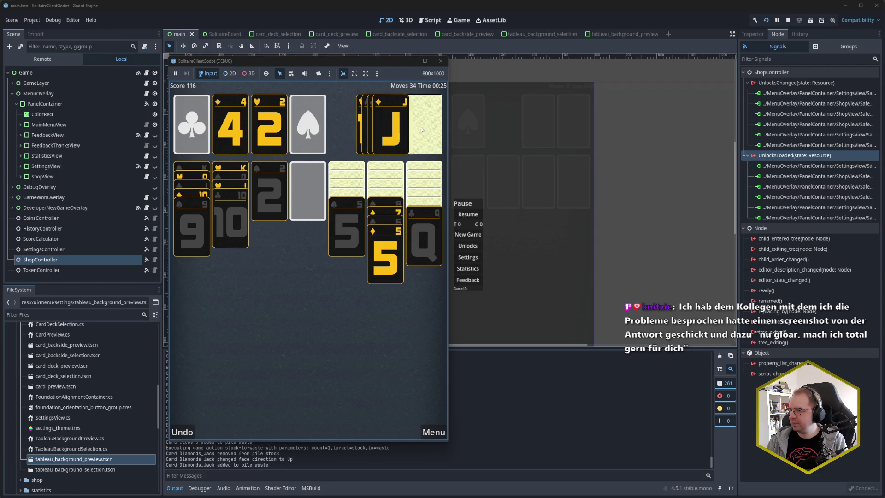
click(392, 132)
click(423, 133)
click(389, 134)
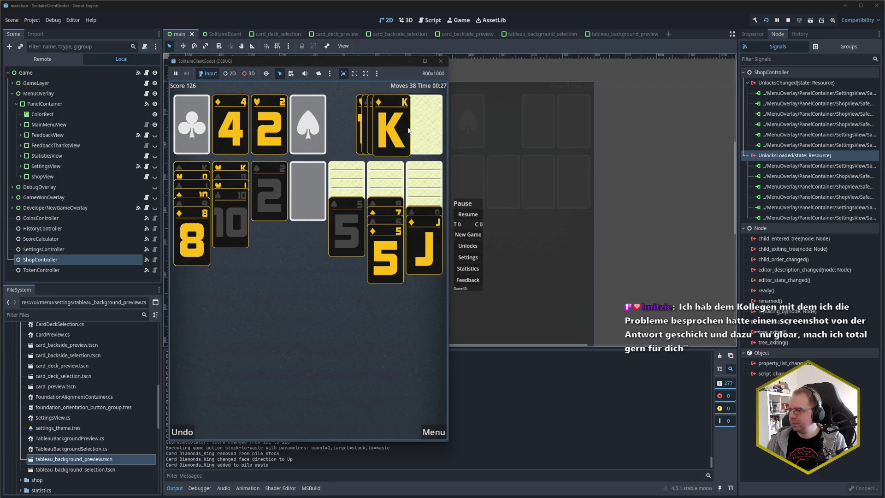
click(389, 134)
click(417, 213)
click(415, 197)
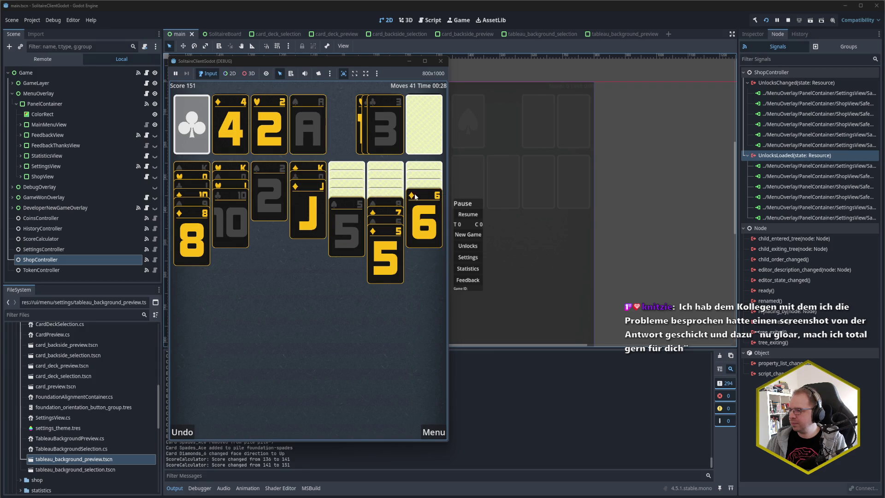
click(278, 195)
click(347, 226)
click(387, 207)
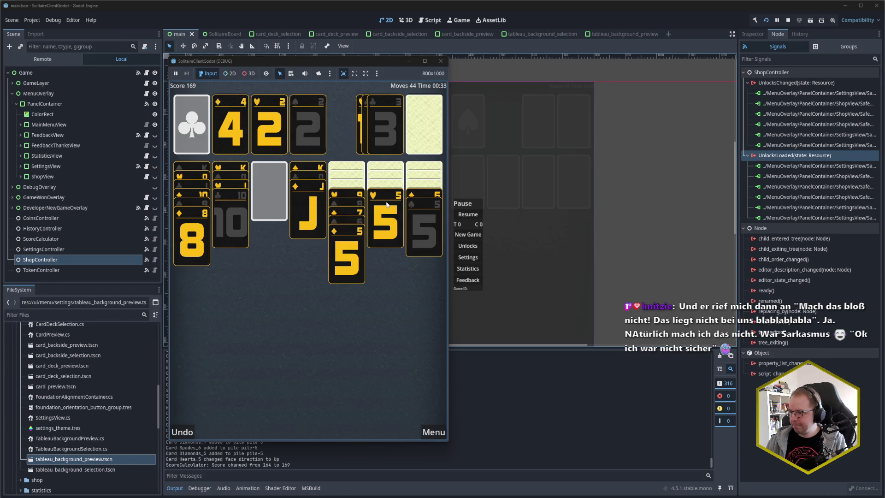
click(355, 196)
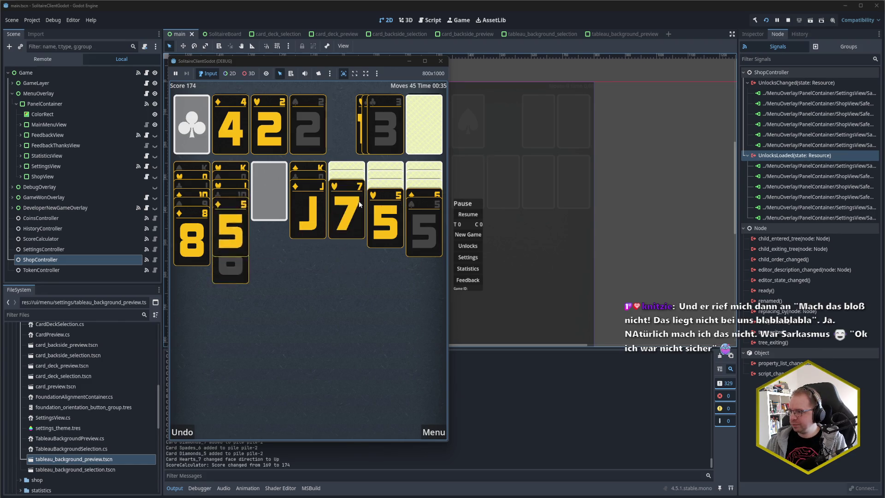
Send 3♠ and 3♥ home and build 7♠, 6♦–5♠, 6♣, 5♥ and 4♣ on the tableau.
click(414, 122)
click(416, 130)
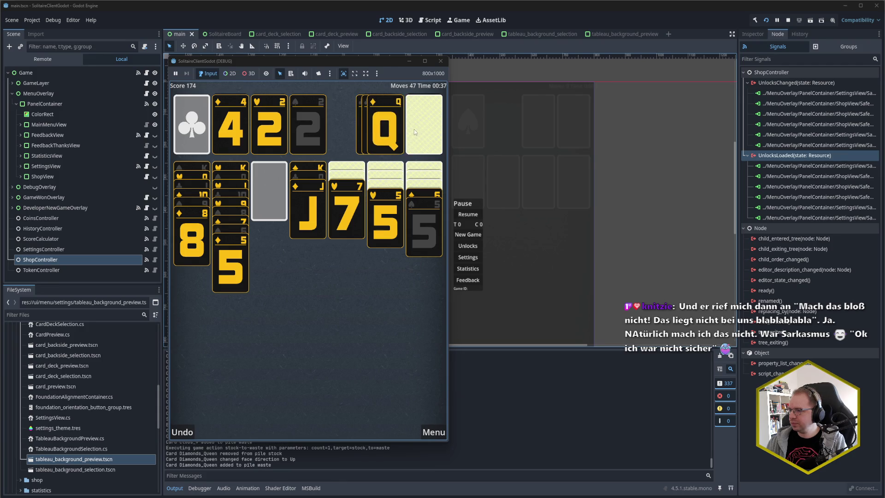
click(417, 132)
click(389, 134)
click(415, 132)
click(389, 134)
click(419, 133)
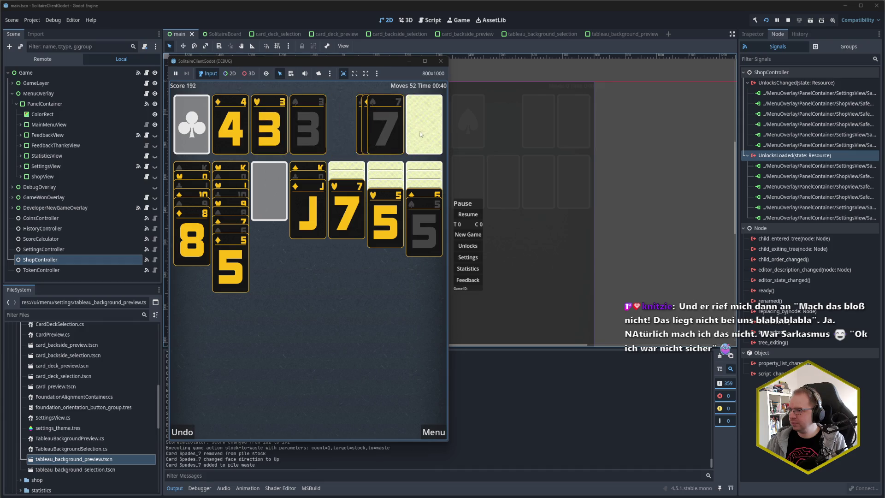
click(392, 135)
click(423, 194)
click(421, 139)
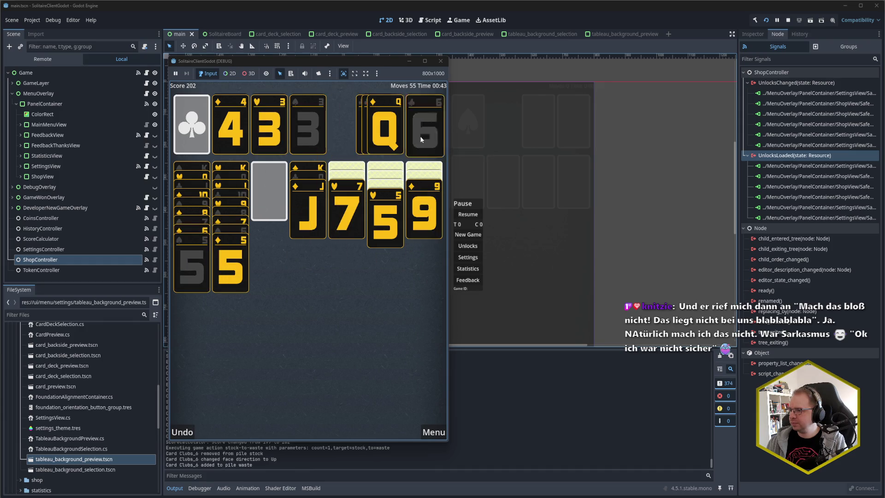
click(390, 134)
click(388, 211)
click(376, 203)
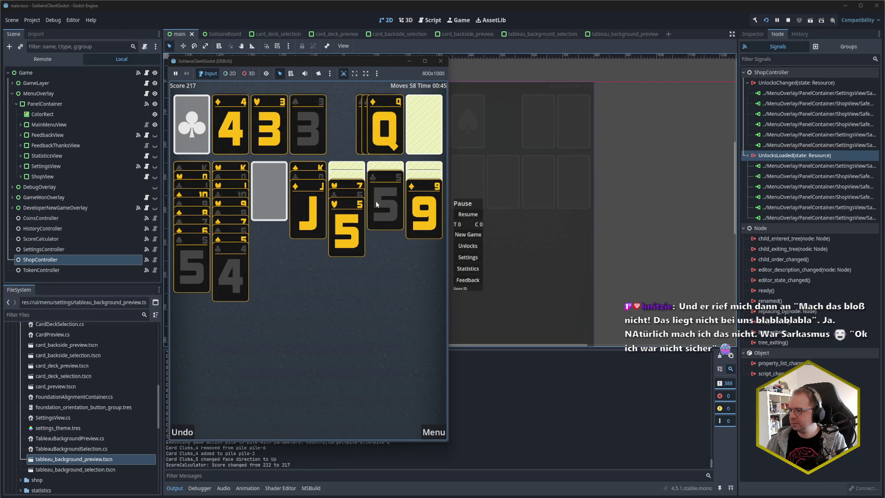
Place 8♣ on 9♦, rearrange the runs, and send 4♥ to the hearts foundation.
click(423, 130)
click(423, 127)
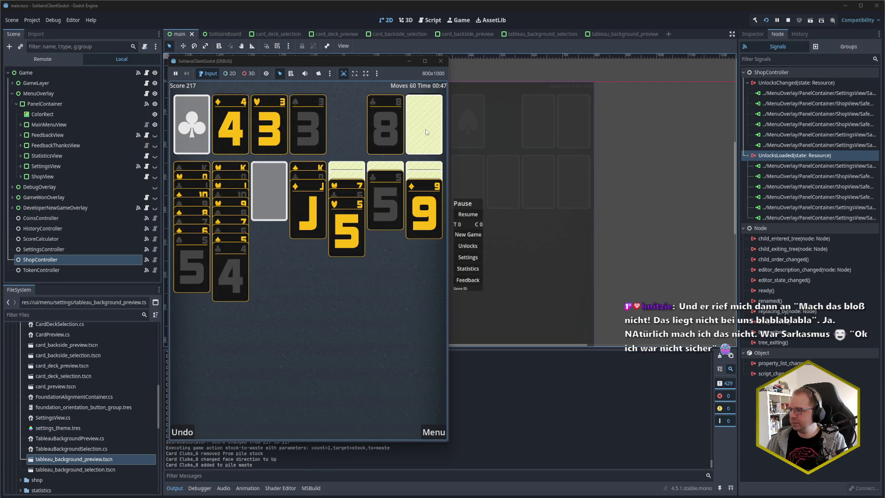
click(393, 135)
click(356, 192)
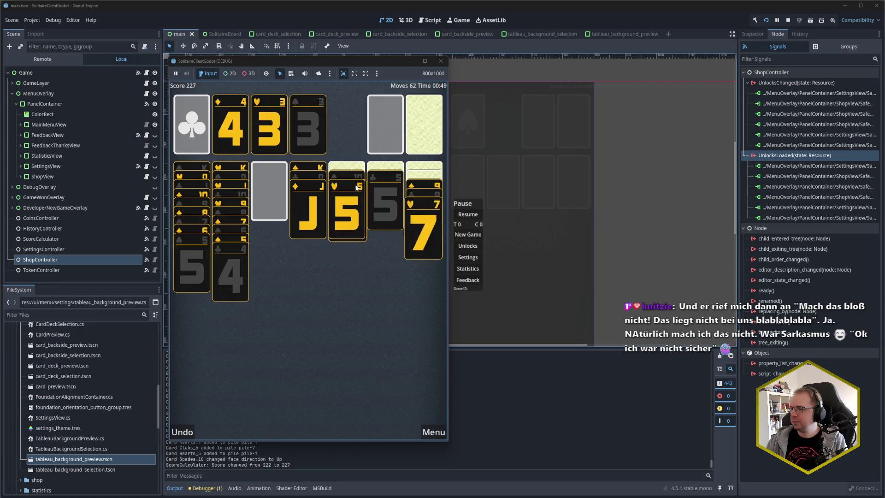
click(351, 179)
click(419, 191)
click(419, 197)
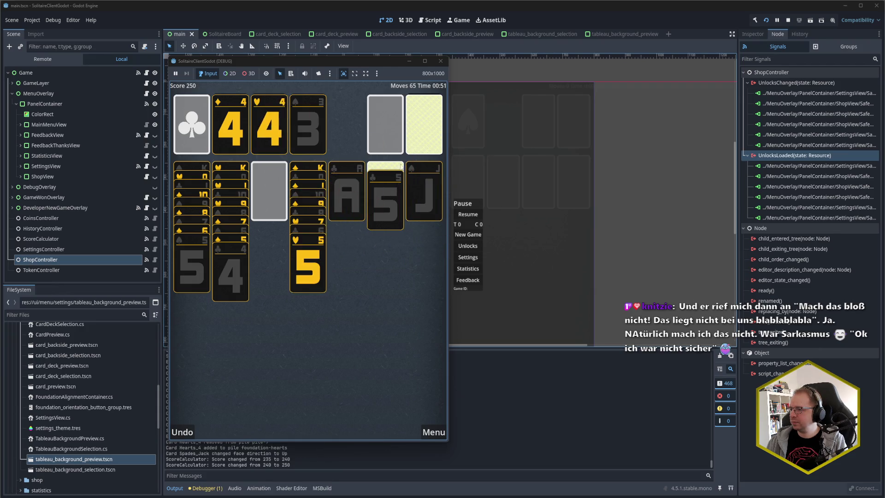
Send A♣, 2♣, 4♠ and 5♠ home, then autocomplete to win in 122 moves.
click(417, 129)
click(355, 180)
click(399, 128)
click(410, 128)
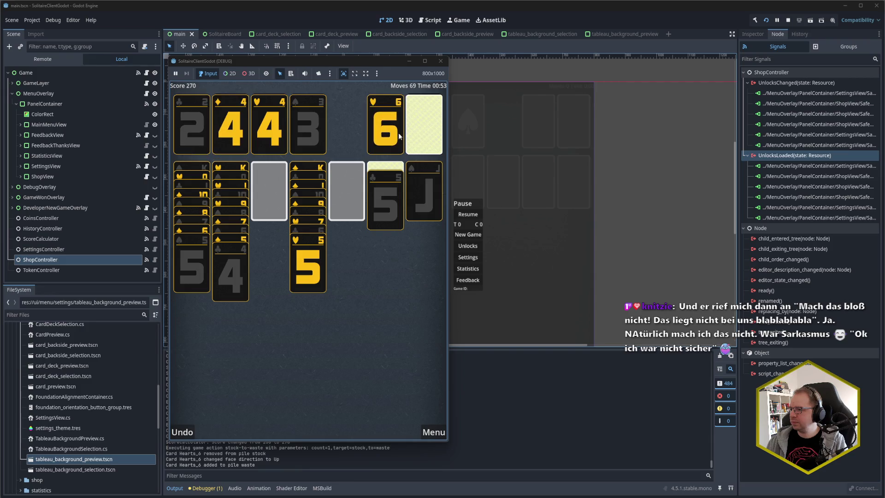
click(416, 136)
click(385, 126)
click(199, 262)
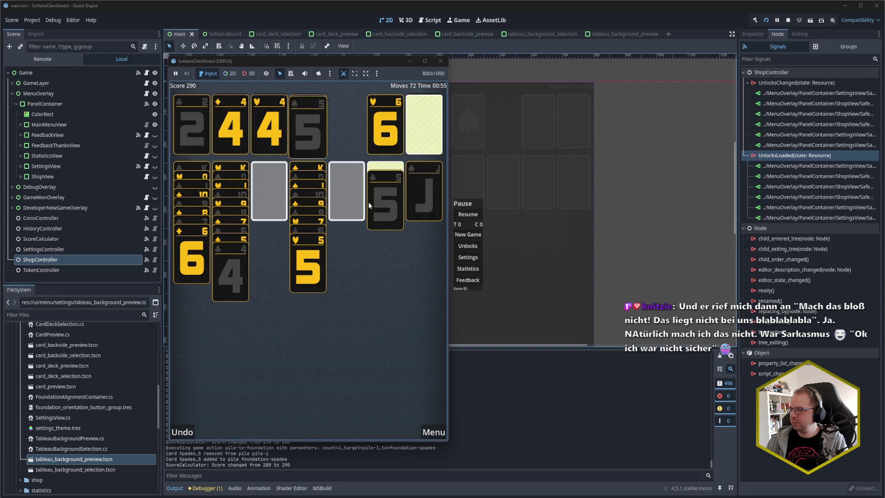
click(392, 209)
click(323, 432)
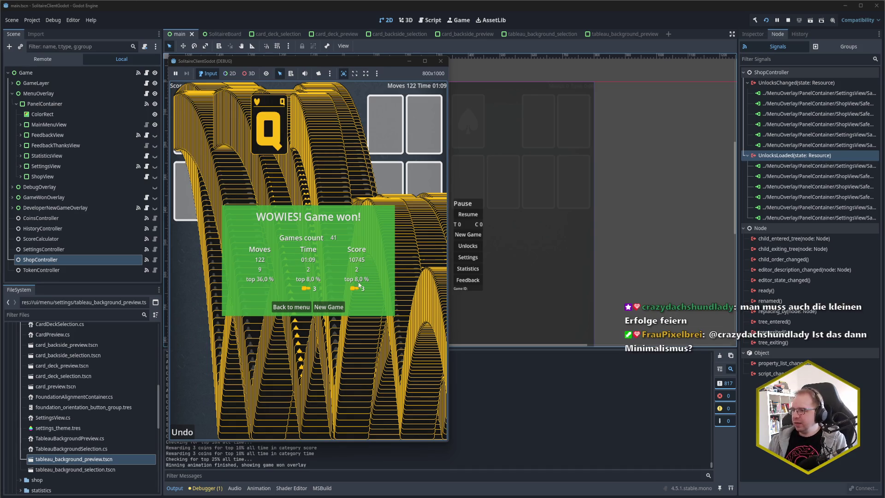
Leave the win summary, stop the game, check the debugger, and switch to Rider.
click(299, 312)
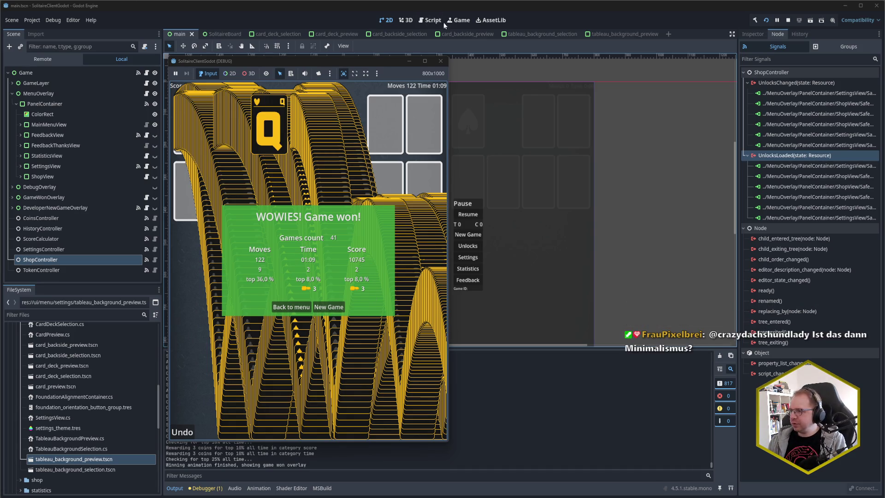
click(441, 60)
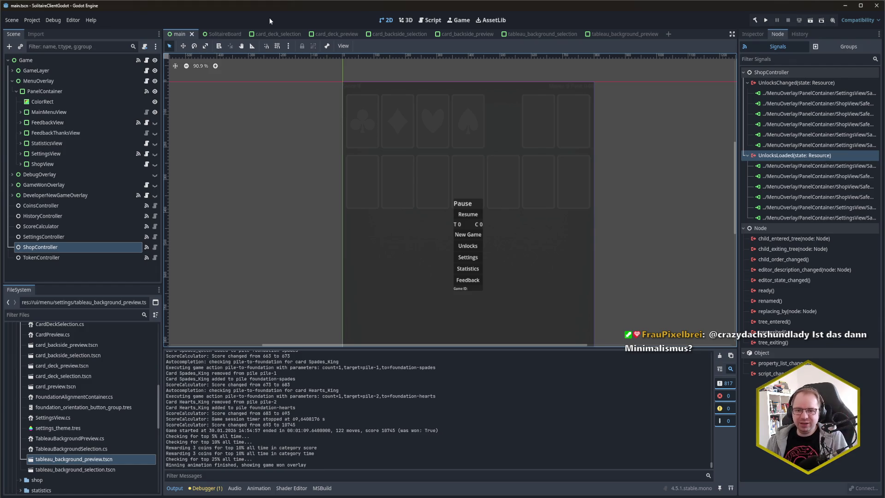
click(201, 490)
click(176, 488)
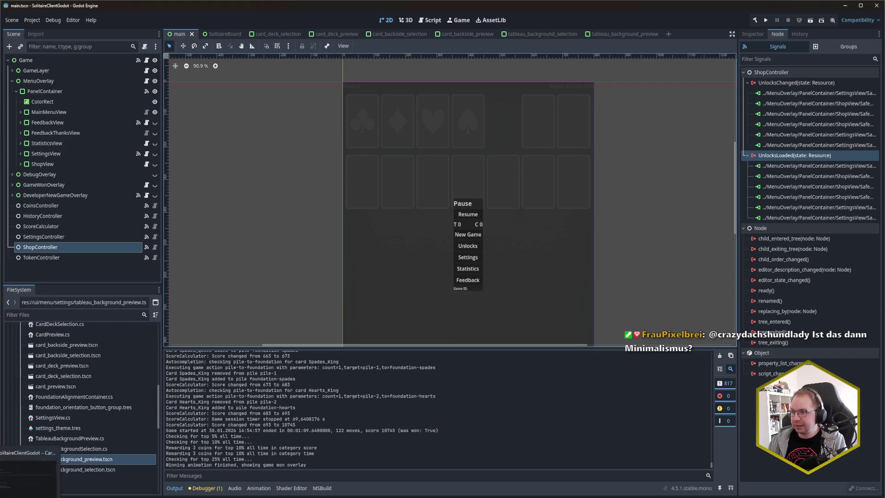
key(alt+Tab)
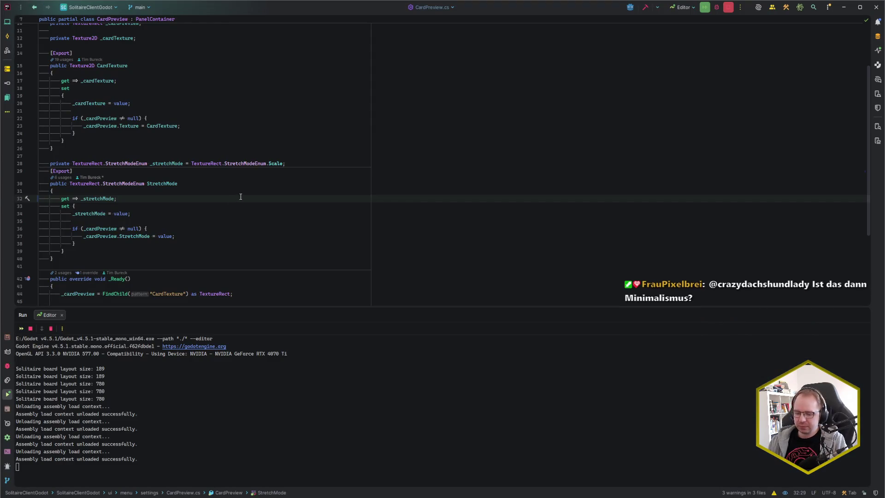
Add the unversioned files to VCS, include all 60 changed files, and review the expanded list.
key(ctrl+k)
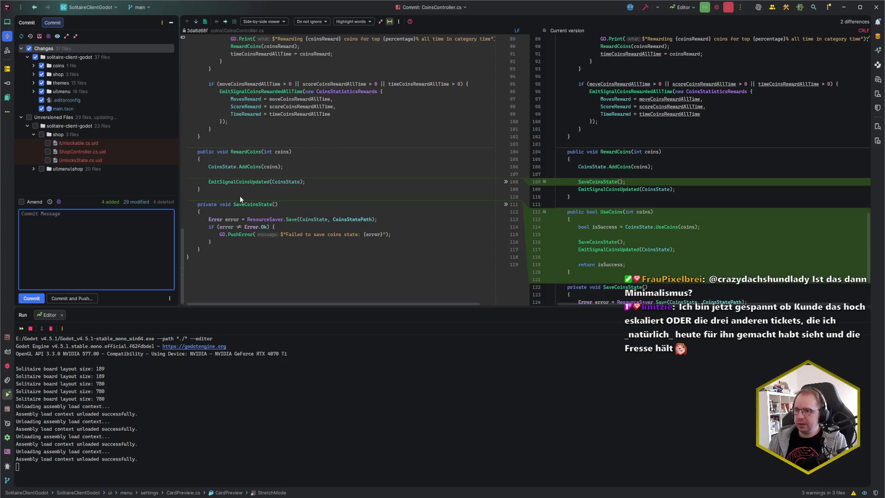
click(71, 118)
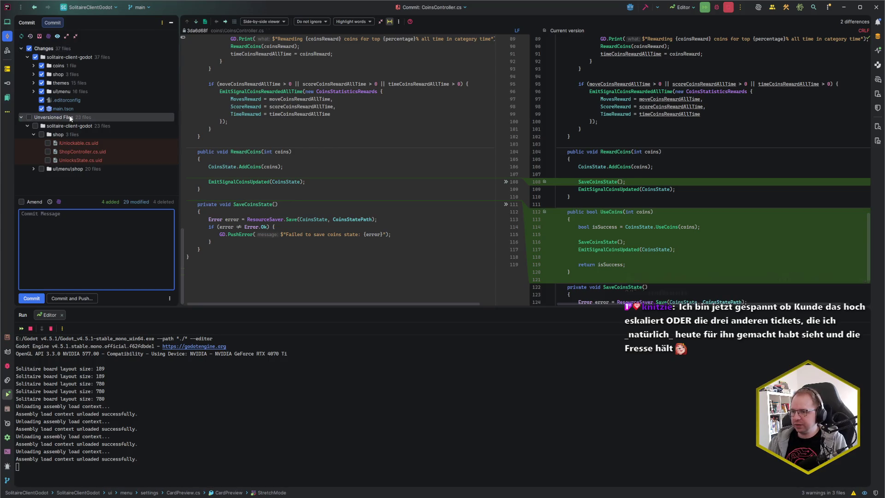
key(ctrl+alt+a)
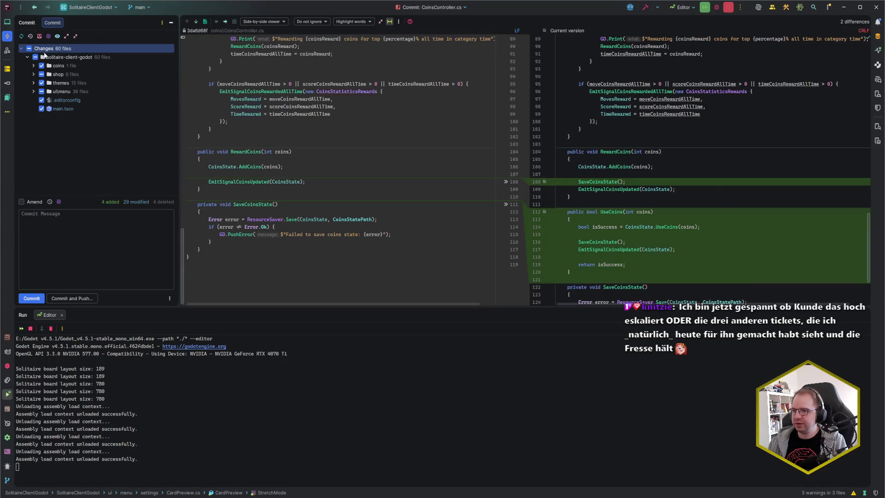
click(36, 58)
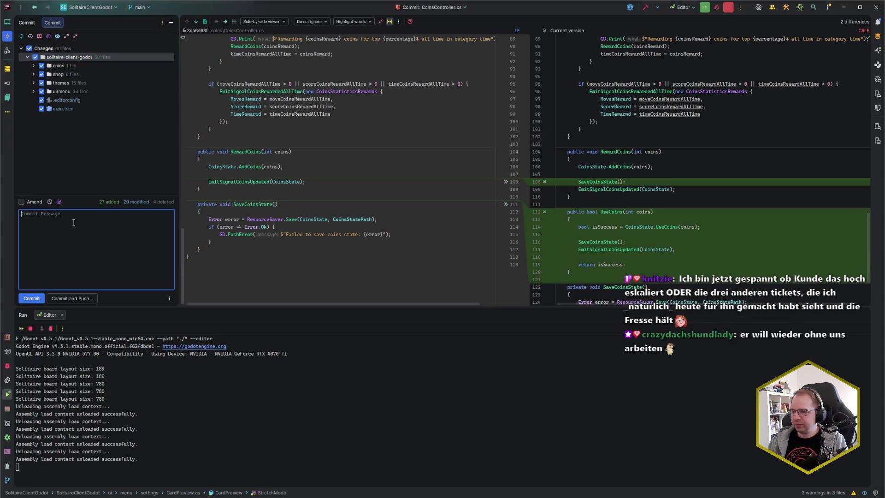
click(66, 36)
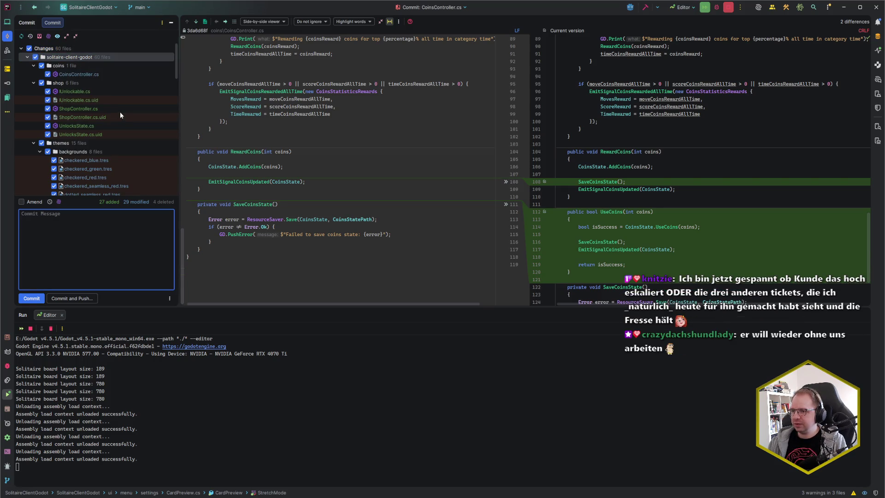
scroll(119, 113, down, 5)
scroll(120, 114, down, 10)
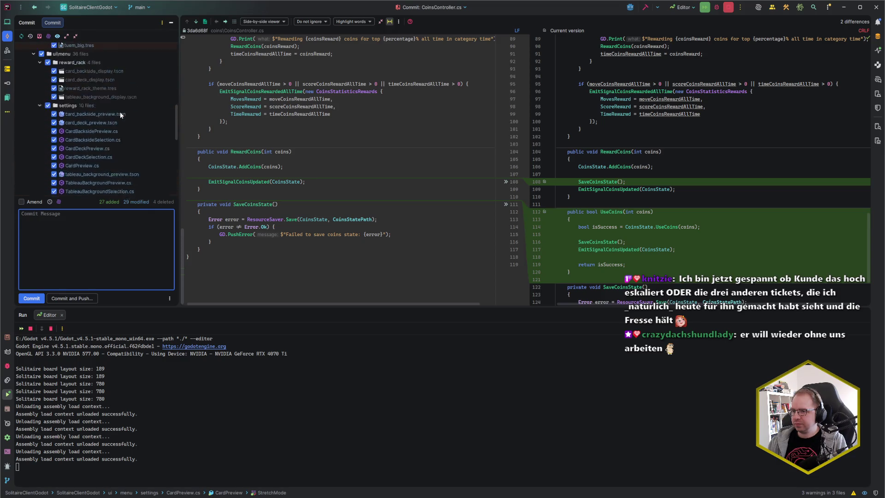
scroll(120, 111, down, 7)
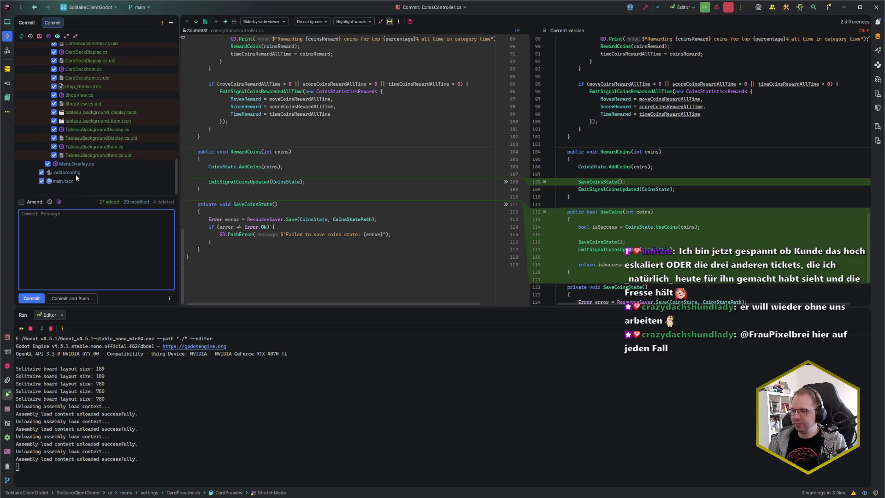
scroll(81, 175, up, 5)
scroll(83, 180, up, 1)
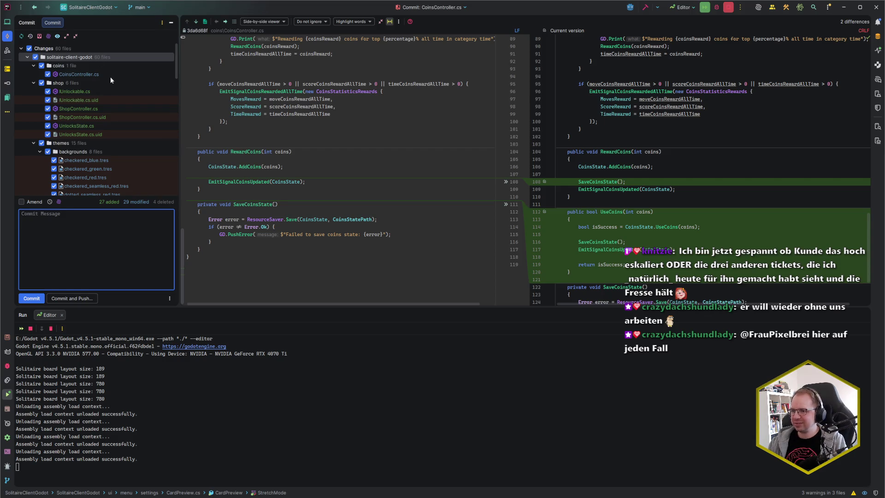
scroll(112, 92, down, 1)
scroll(111, 99, down, 1)
scroll(112, 99, down, 10)
scroll(117, 98, down, 7)
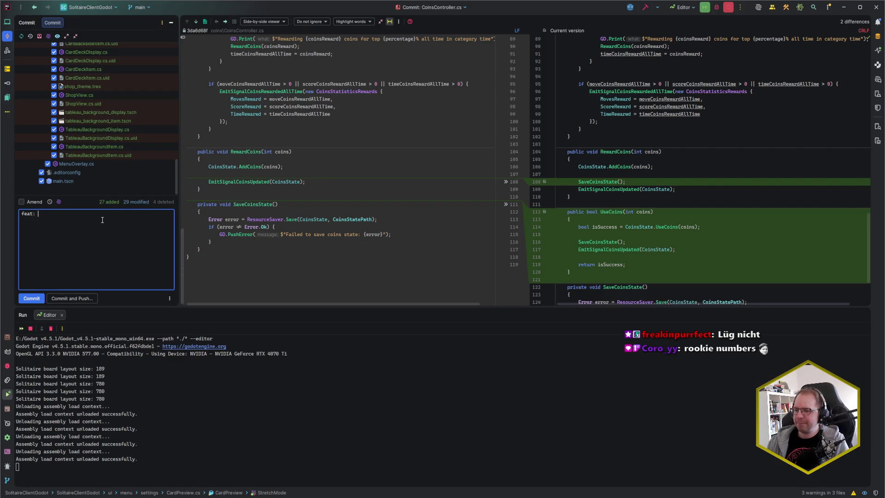
Commit all 60 files as 'feat: implement unlocking system' referencing Codecks card $16i.
text(implement unlocking system)
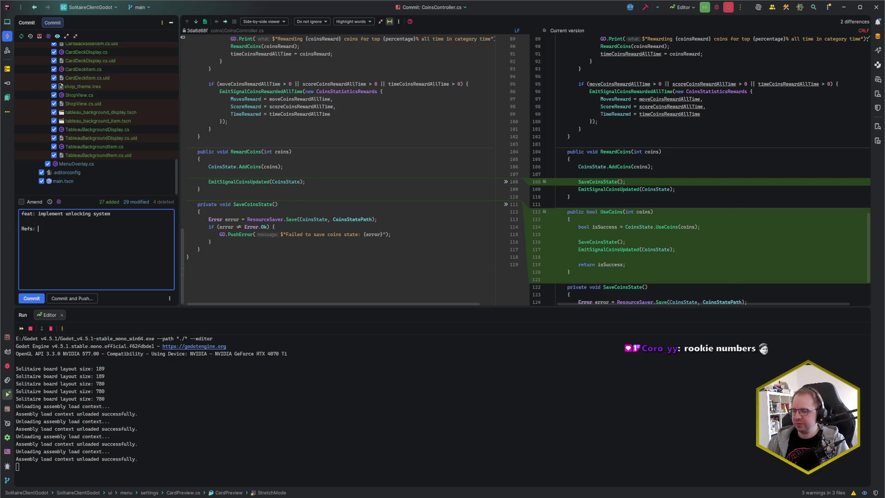
key(alt+Tab)
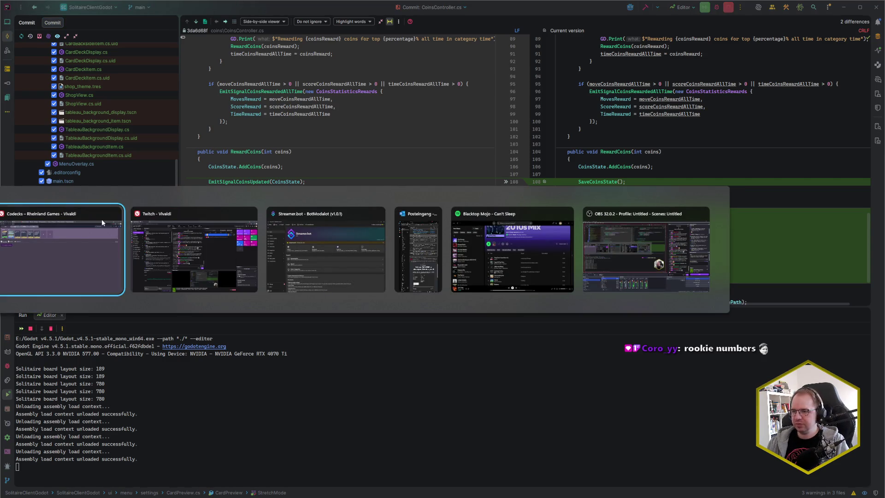
click(101, 219)
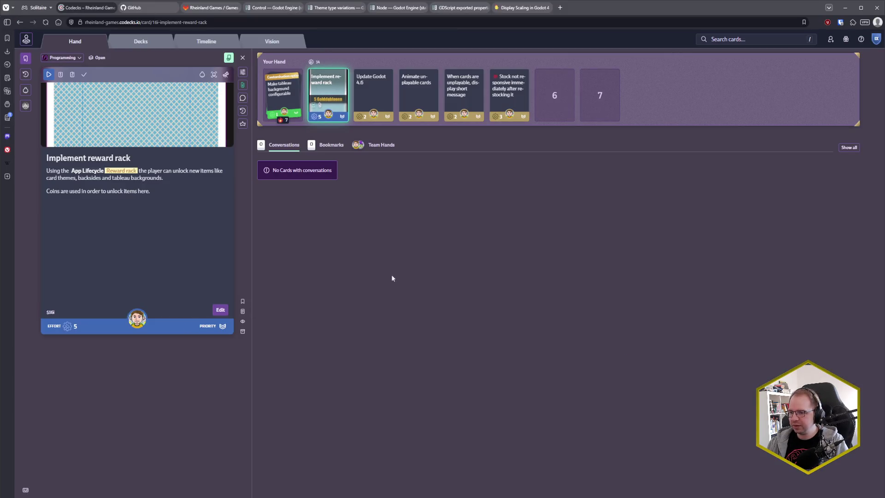
key(alt+Tab)
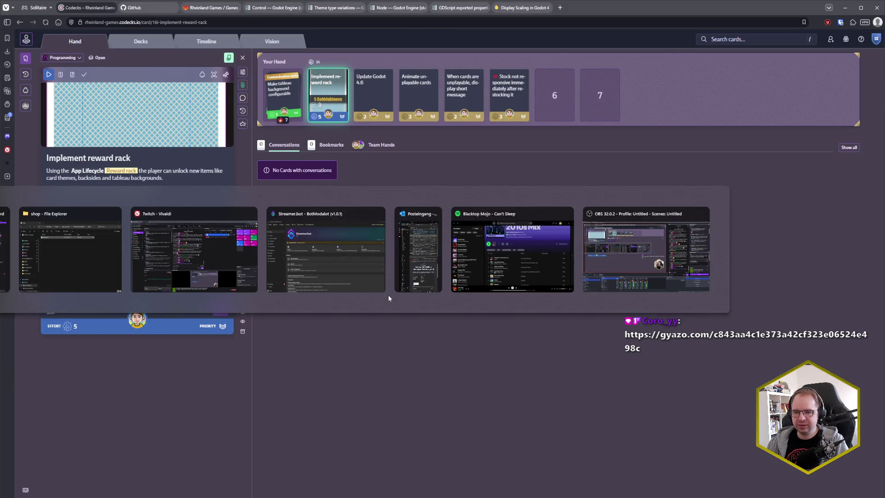
text($)
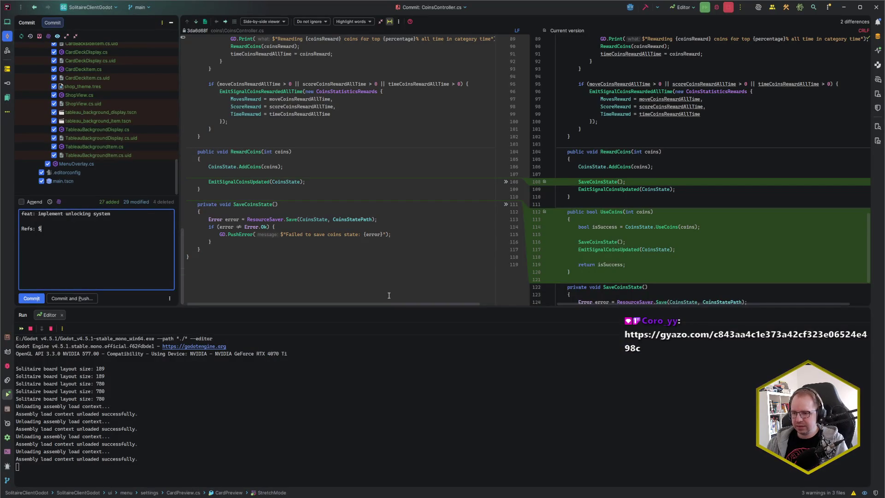
text(161)
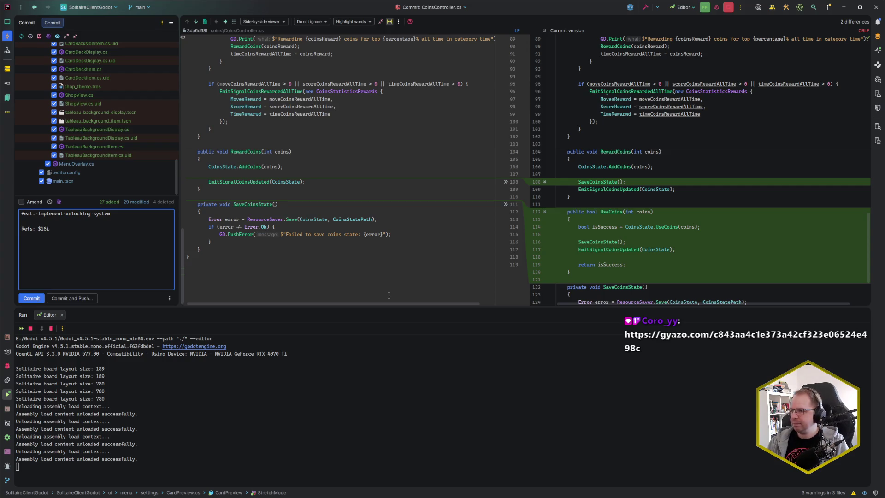
key(ctrl+Return)
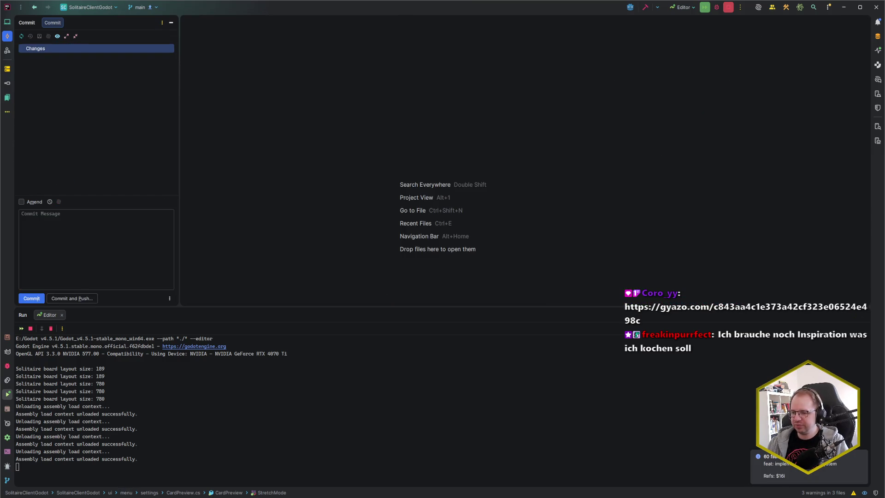
key(alt+Tab)
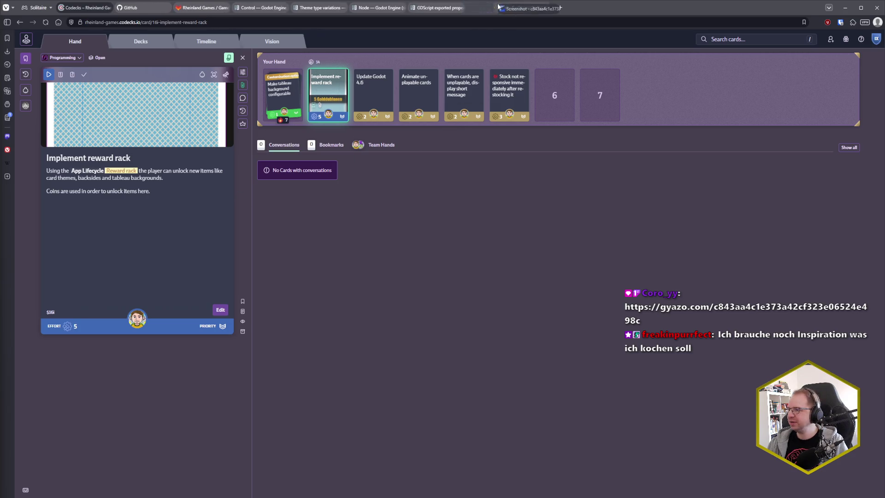
View the frog King of Diamonds screenshot on Gyazo, then close its tab.
click(577, 7)
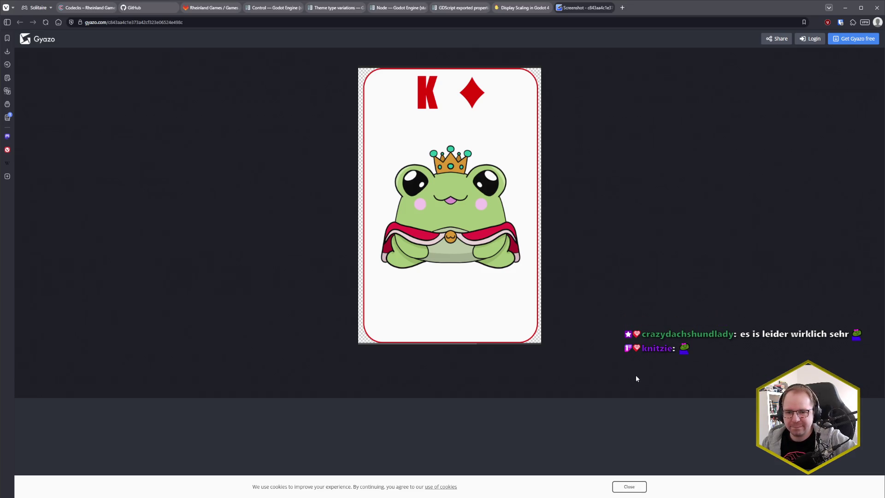
middle_click(589, 11)
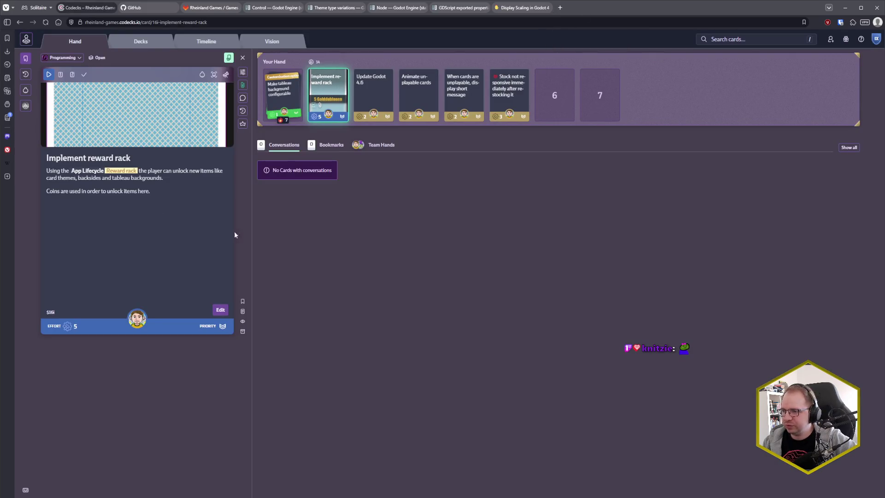
Mark the 'Implement reward rack' card as done.
click(85, 76)
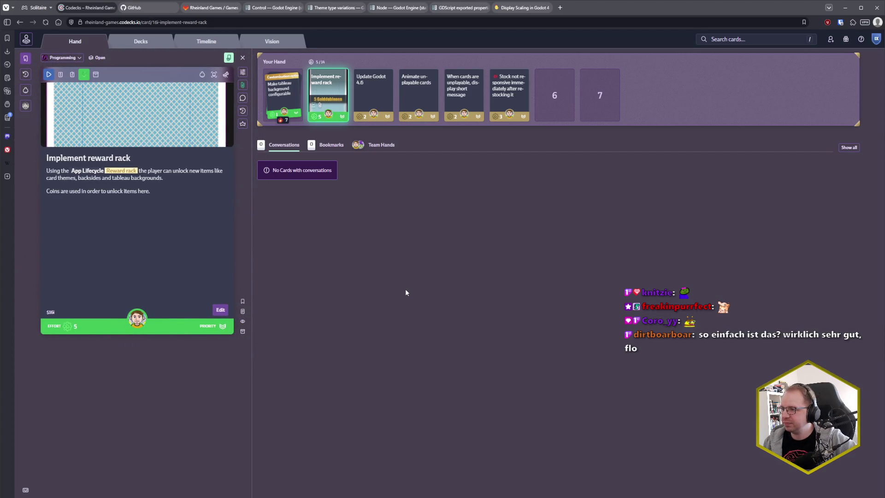